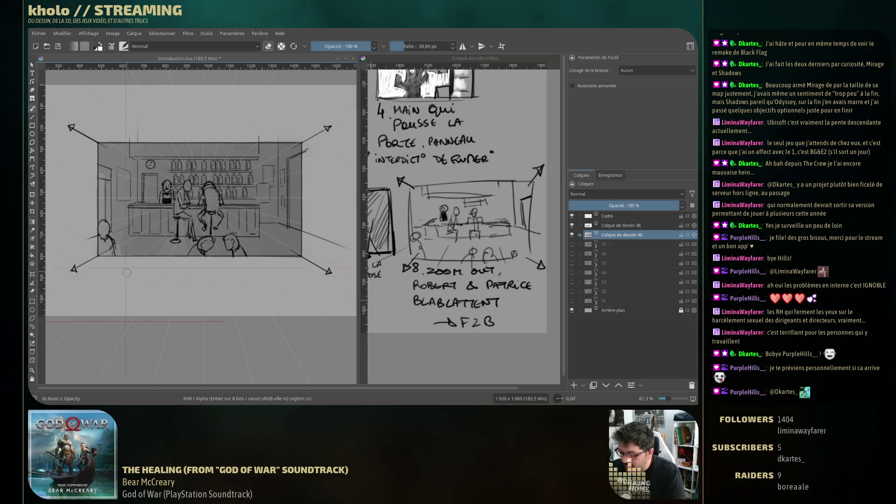
- Pick a dark grey from the pop-up palette and shade the bottom-left and lower-centre foreground figures
key("e")
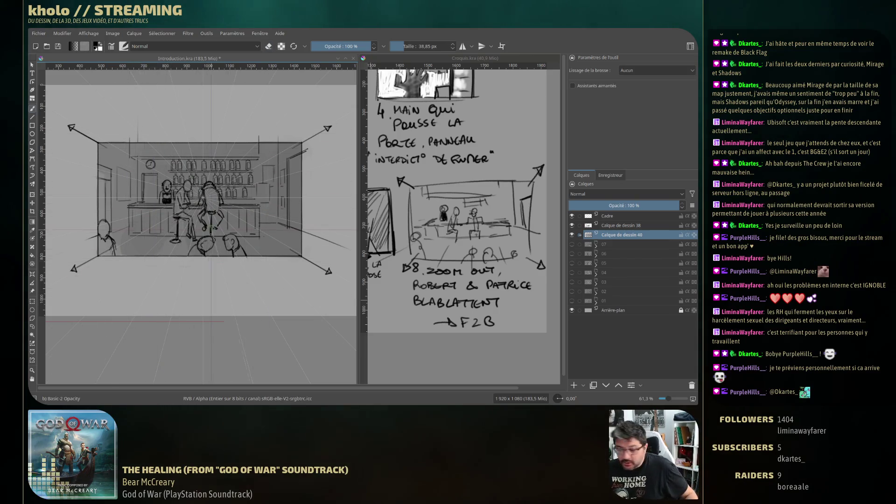
right_click(158, 220)
left_click_drag(169, 233, 166, 229)
left_click(81, 234)
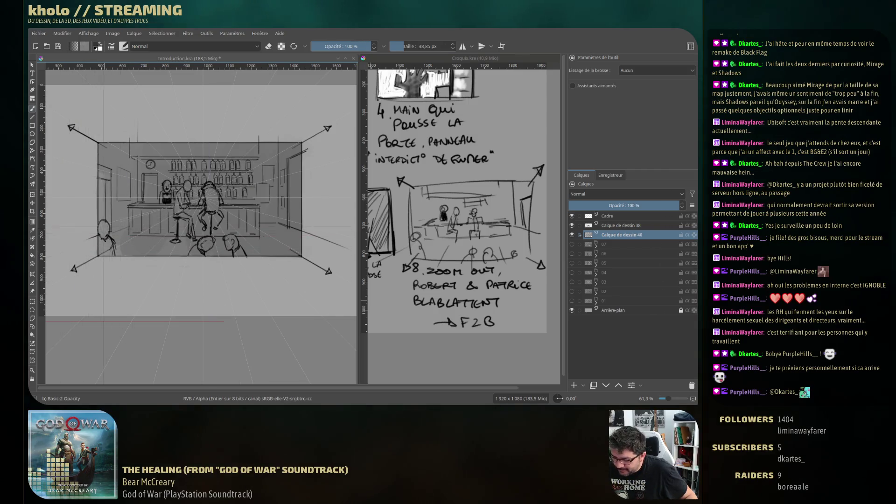
left_click_drag(104, 226, 107, 256)
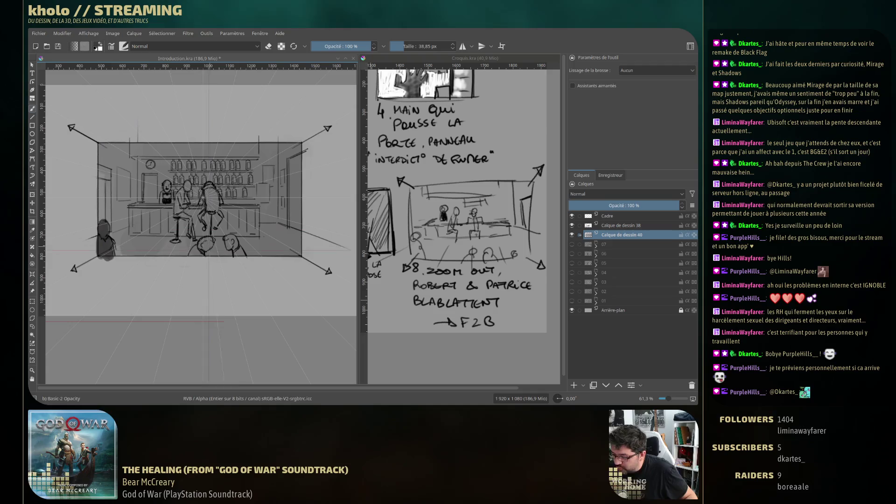
mouse_move(205, 245)
left_mouse_down()
mouse_move(193, 257)
mouse_move(228, 247)
mouse_move(227, 238)
mouse_move(241, 257)
left_mouse_up()
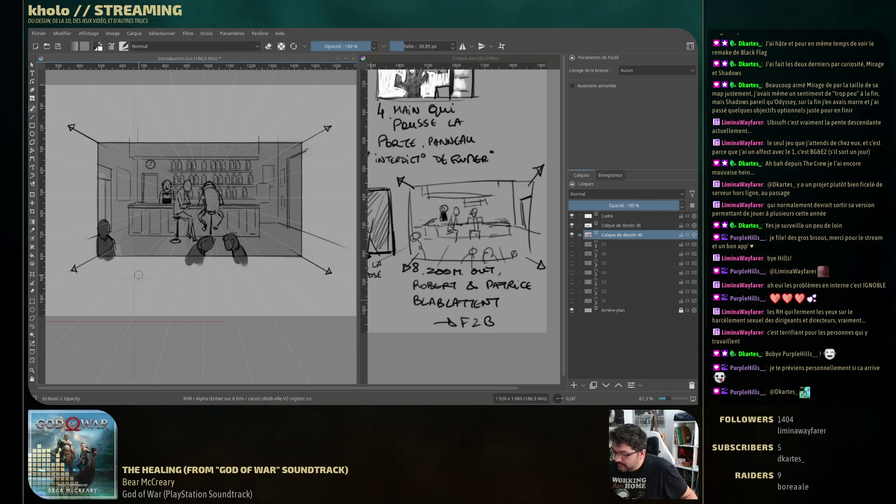
- With a smaller brush, darken the two patrons seated at the counter
key("bracketleft")
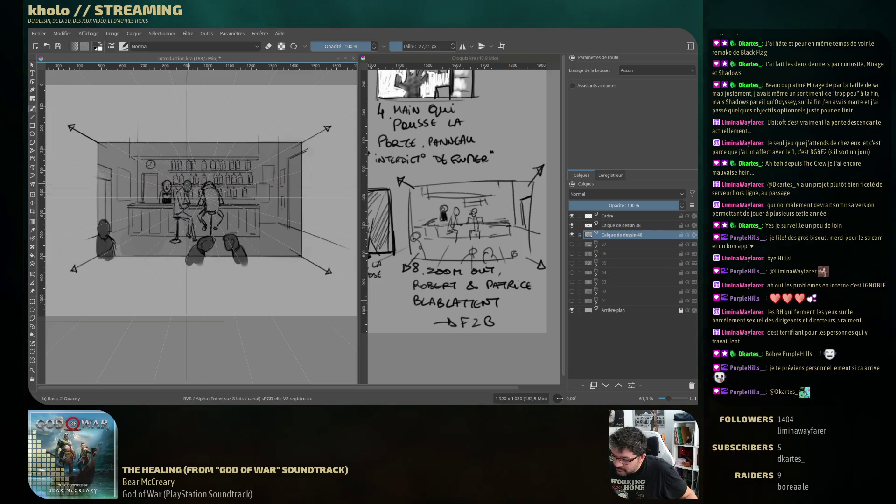
mouse_move(181, 196)
left_mouse_down()
mouse_move(176, 213)
mouse_move(195, 241)
left_mouse_up()
key("bracketleft")
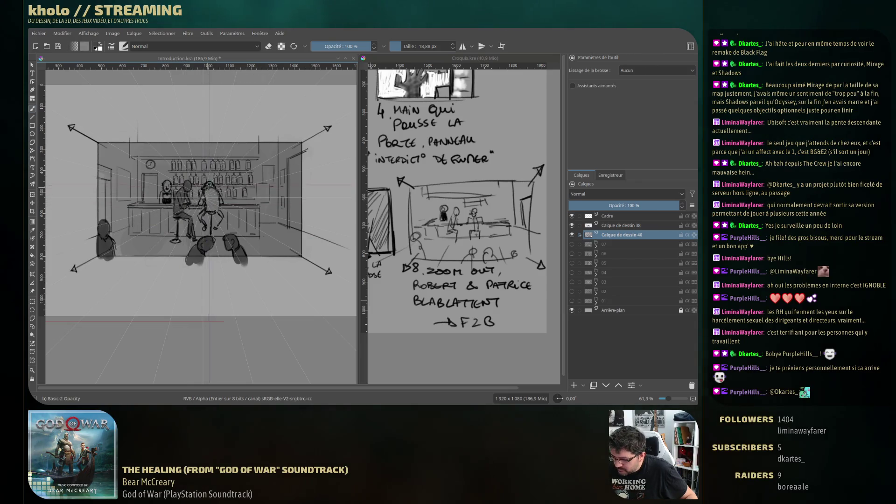
mouse_move(207, 192)
left_mouse_down()
mouse_move(211, 214)
mouse_move(200, 222)
left_mouse_up()
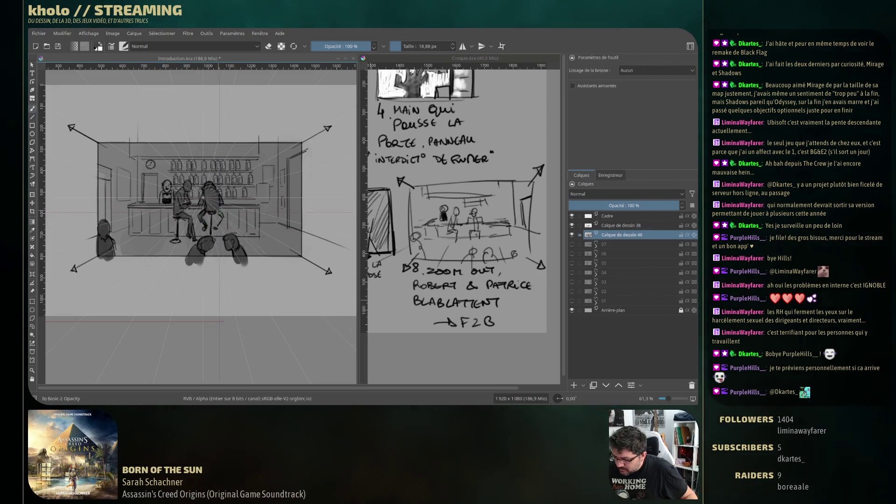
left_click_drag(219, 213, 215, 228)
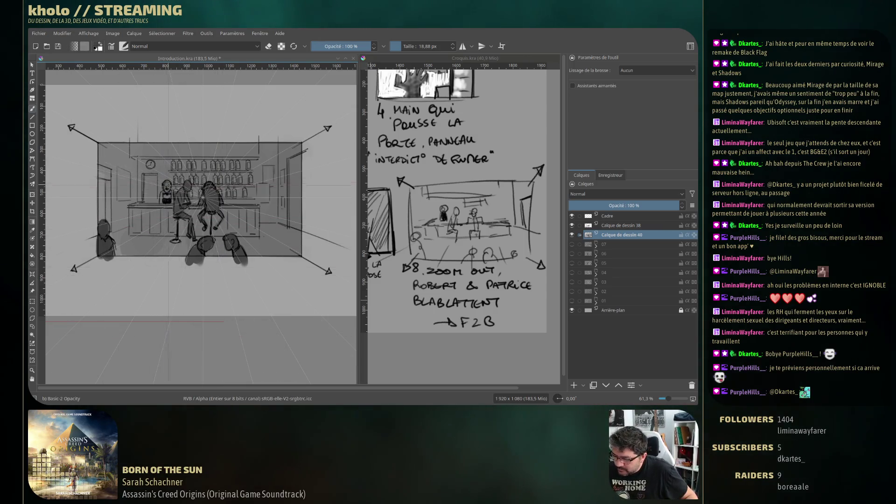
- Undo the stray stroke and the unwanted dark marks near the left figure
key("ctrl+shift+z")
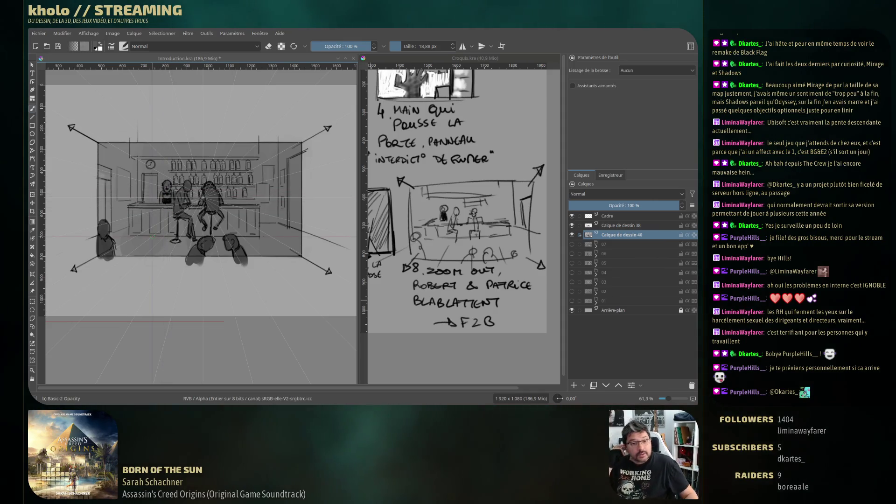
key("ctrl+z")
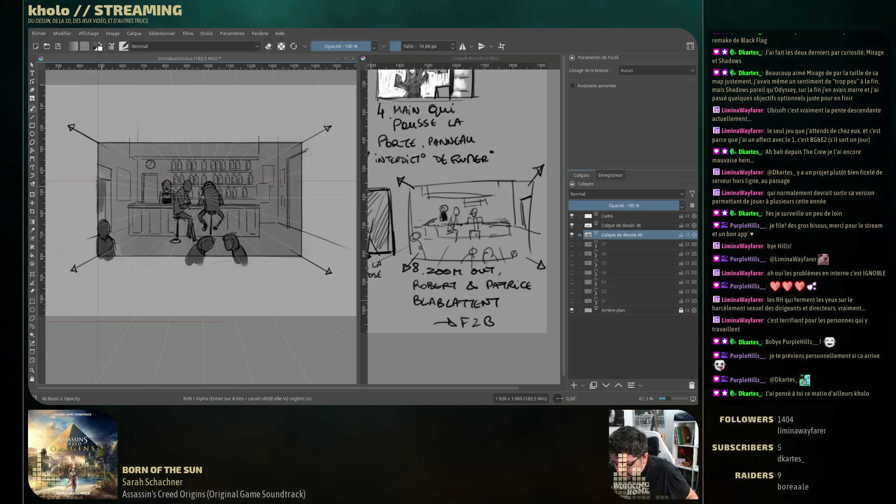
left_click_drag(101, 203, 100, 215)
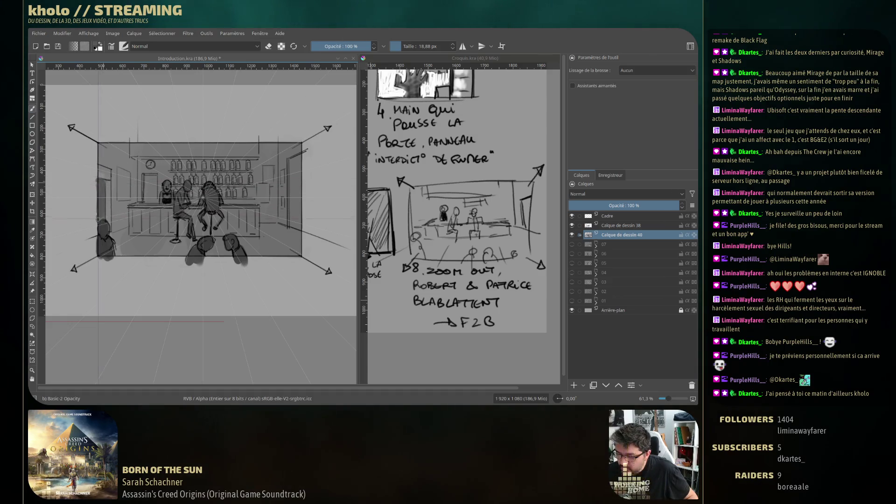
key("ctrl+z")
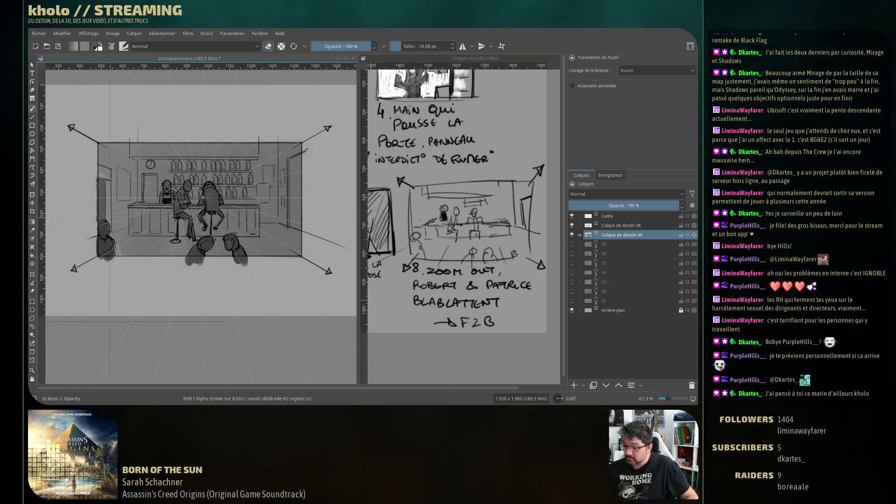
- Erase the bottoms of the dark foreground figures, then return to painting mode
key("e")
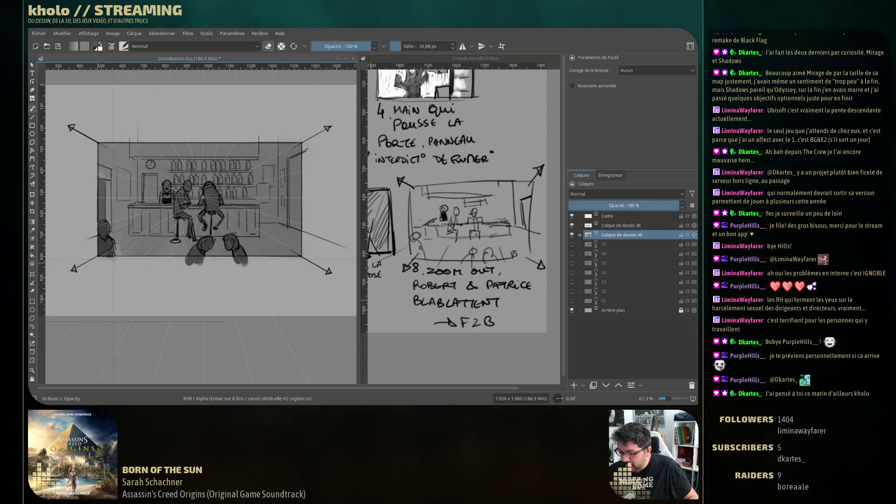
mouse_move(199, 264)
left_mouse_down()
mouse_move(185, 263)
mouse_move(247, 261)
mouse_move(222, 266)
left_mouse_up()
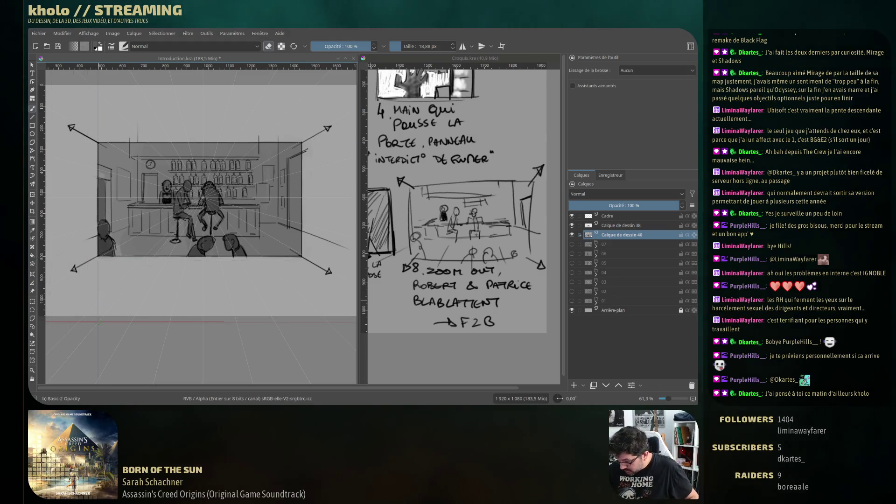
key("e")
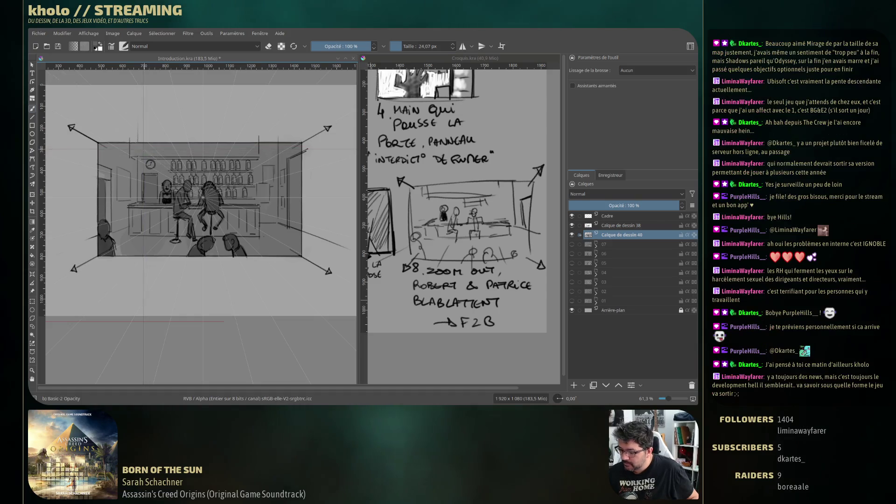
- Enlarge the brush and lay three dark hatch strokes along the top of the back wall
key("bracketright")
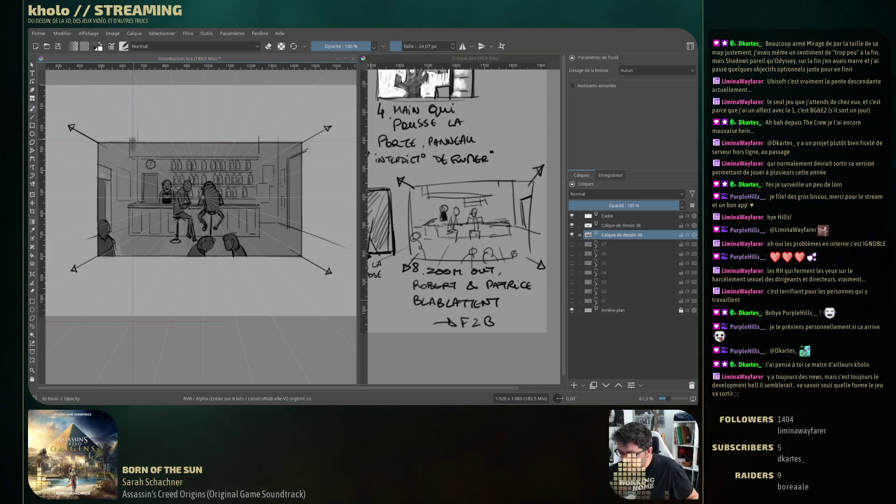
mouse_move(133, 141)
left_mouse_down()
mouse_move(208, 154)
mouse_move(175, 160)
mouse_move(156, 149)
left_mouse_up()
mouse_move(224, 147)
left_mouse_down()
mouse_move(200, 149)
mouse_move(223, 154)
left_mouse_up()
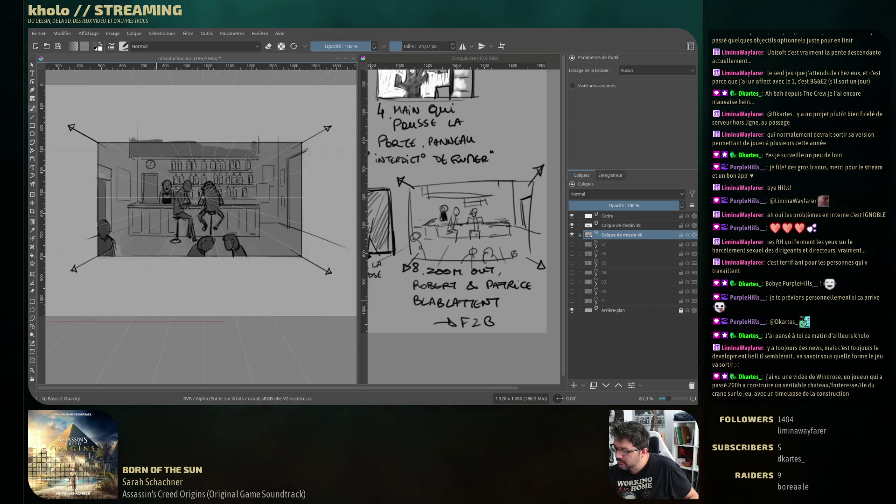
mouse_move(254, 150)
left_mouse_down()
mouse_move(205, 146)
mouse_move(241, 143)
left_mouse_up()
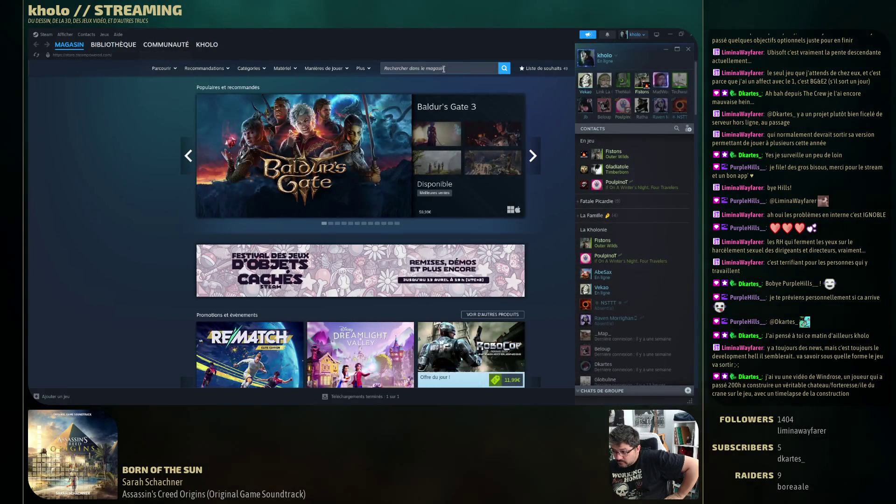
- Search the Steam store for 'windorse' and open the Windrose store page
left_click(444, 69)
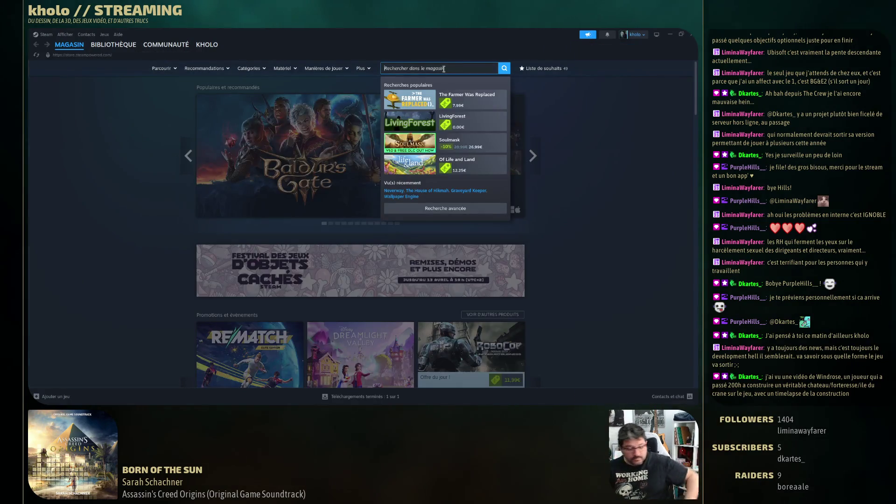
type("windorse")
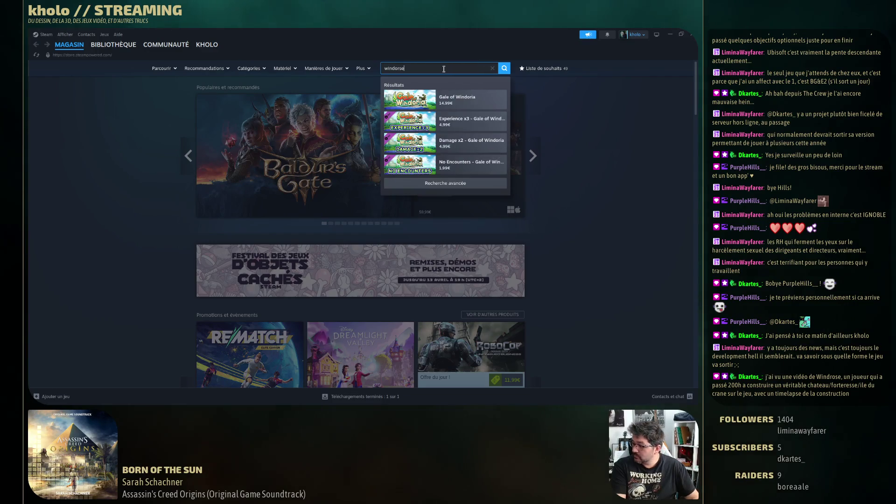
left_click(466, 98)
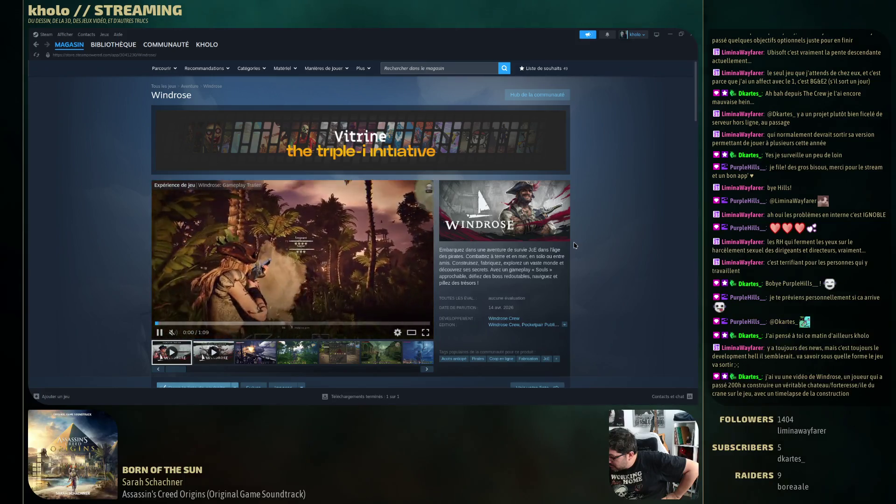
- Scroll down and back up through the Windrose page, then minimize Steam
scroll(576, 243, "down", 3)
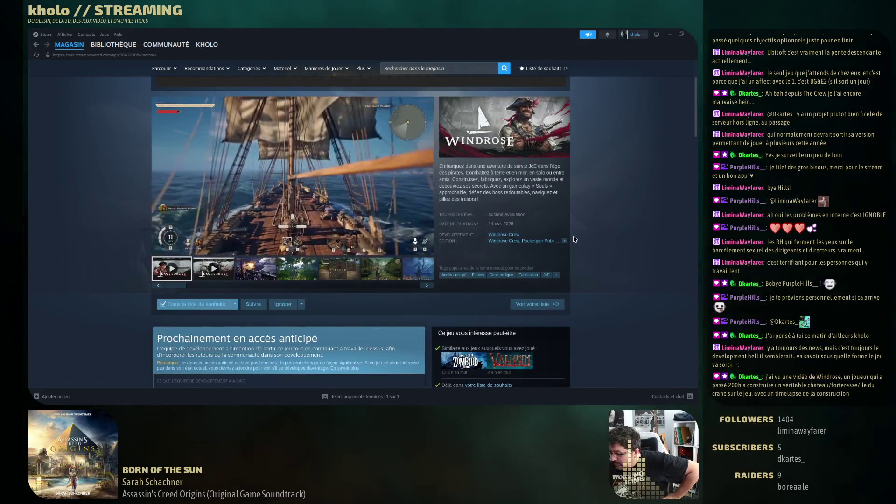
scroll(574, 239, "down", 4)
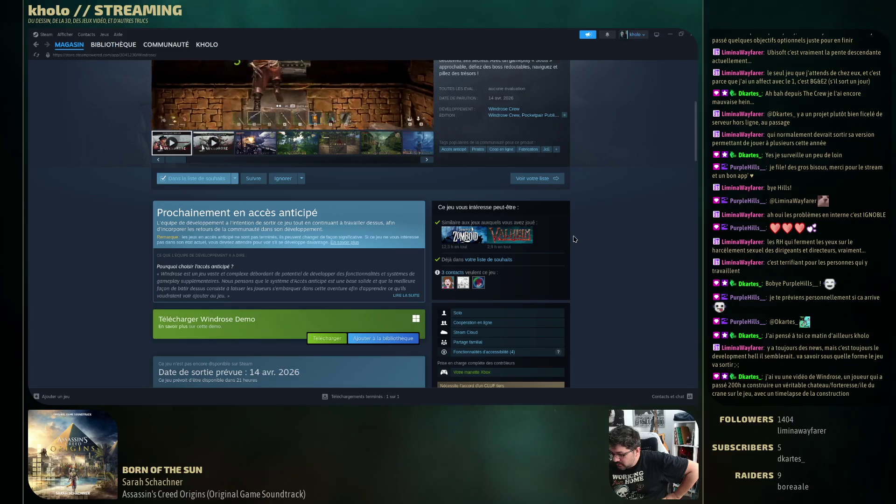
scroll(574, 238, "down", 3)
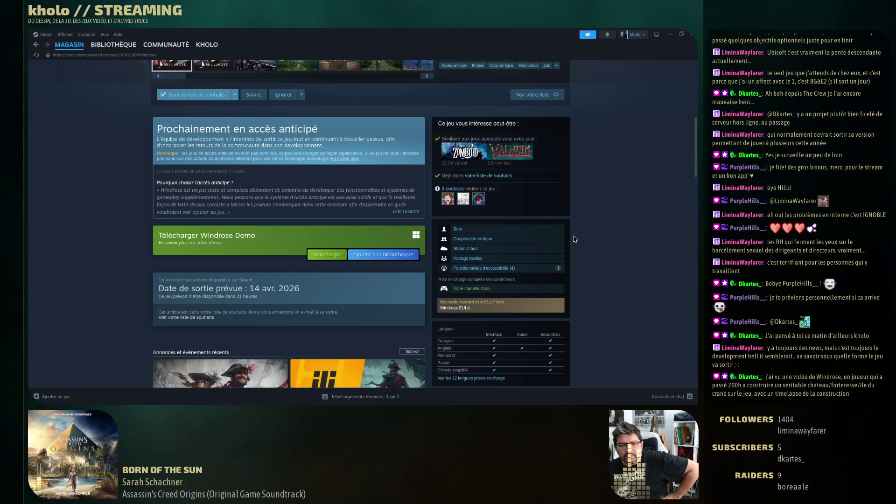
scroll(574, 239, "down", 4)
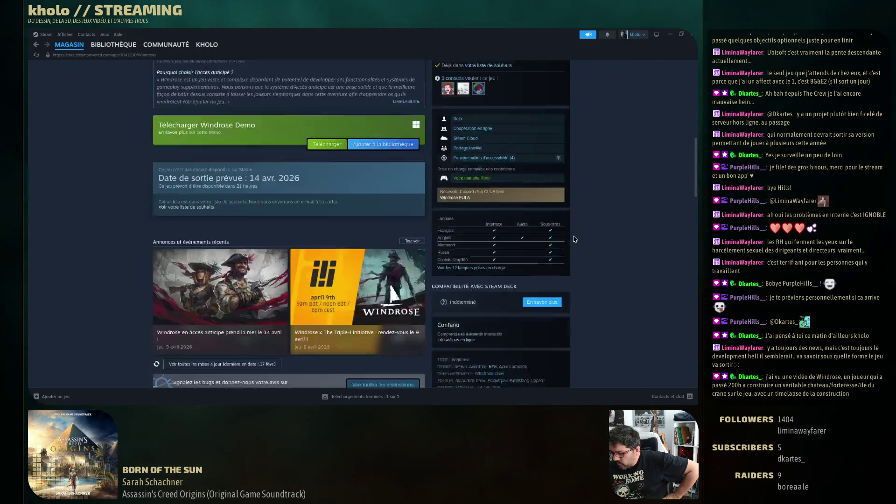
scroll(574, 239, "up", 5)
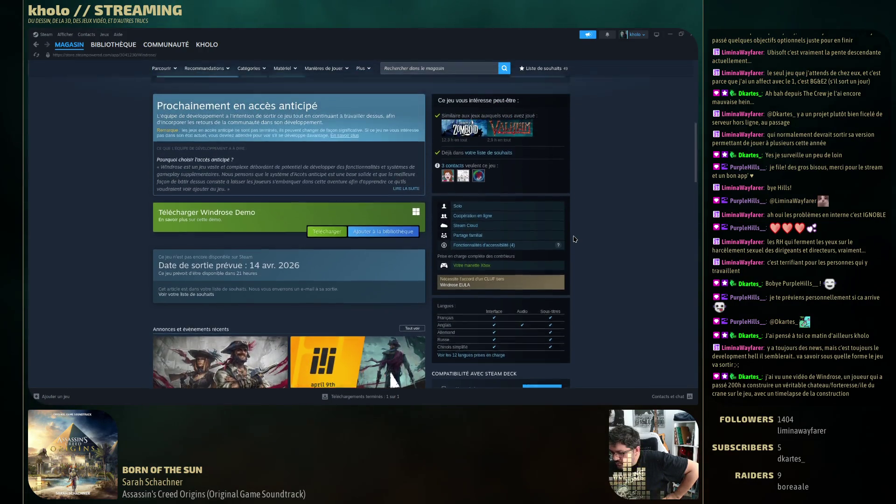
scroll(574, 239, "up", 1)
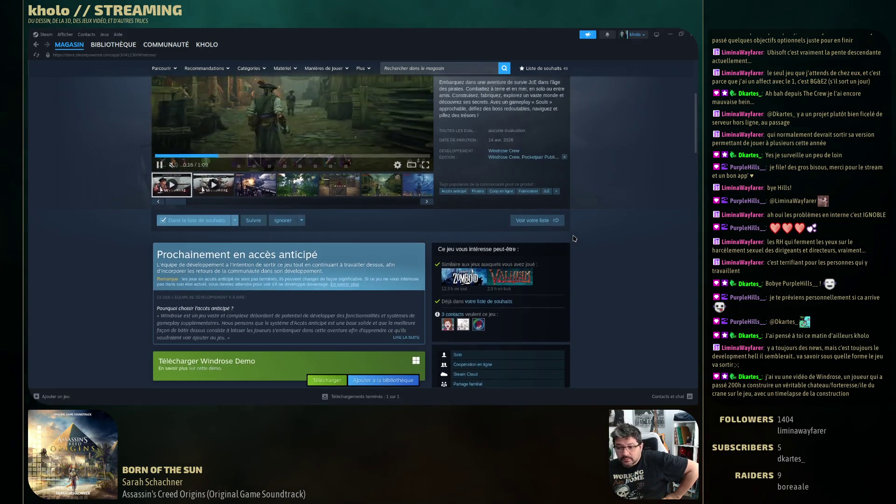
scroll(574, 239, "up", 2)
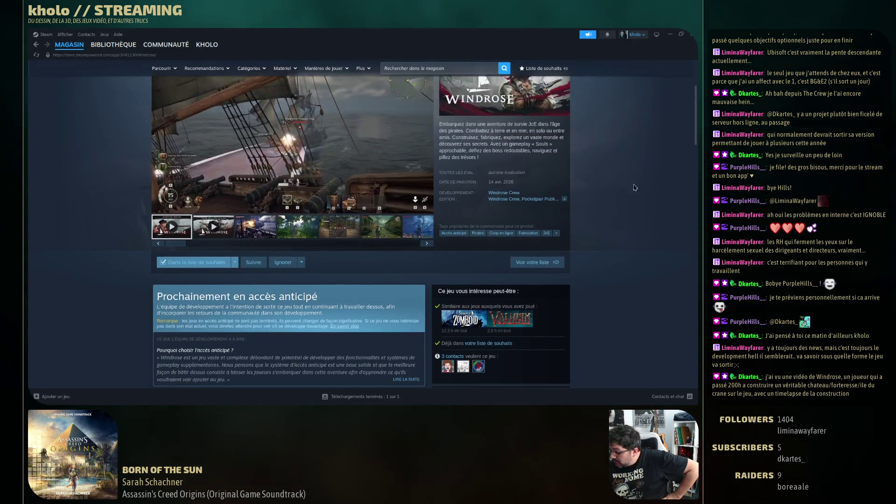
left_click(670, 36)
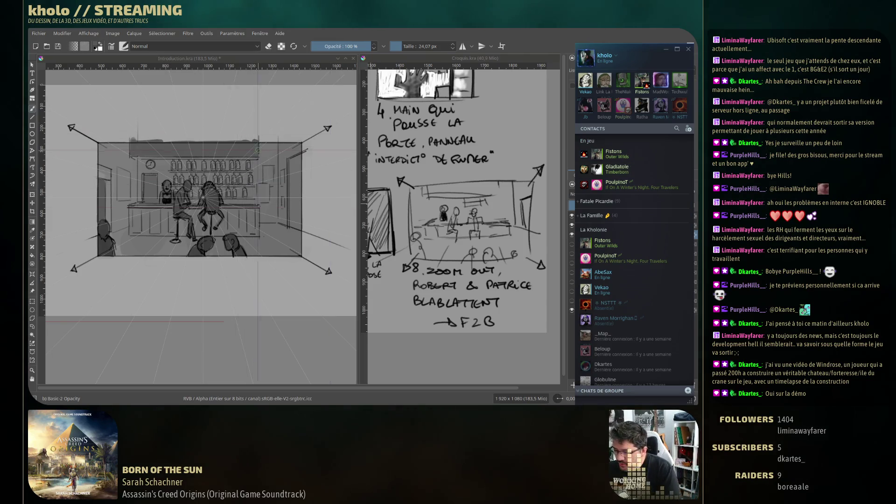
- Erase the stray sketch marks along the bar-counter top, then pick a brush preset from the pop-up palette
left_click(139, 135)
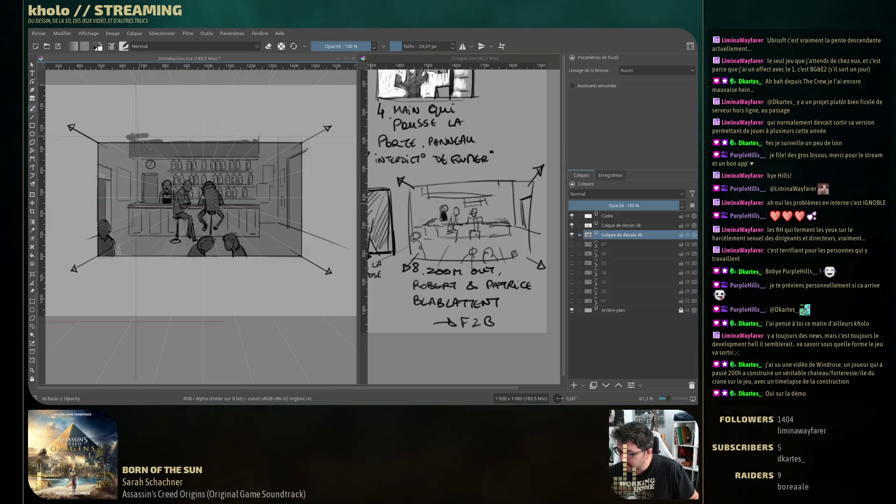
key("e")
mouse_move(139, 136)
left_mouse_down()
mouse_move(128, 138)
mouse_move(148, 138)
left_mouse_up()
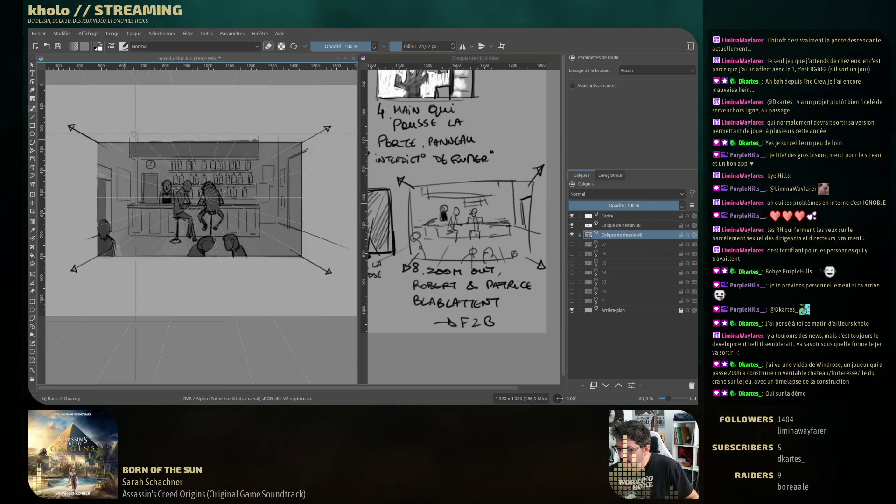
left_click_drag(175, 140, 208, 139)
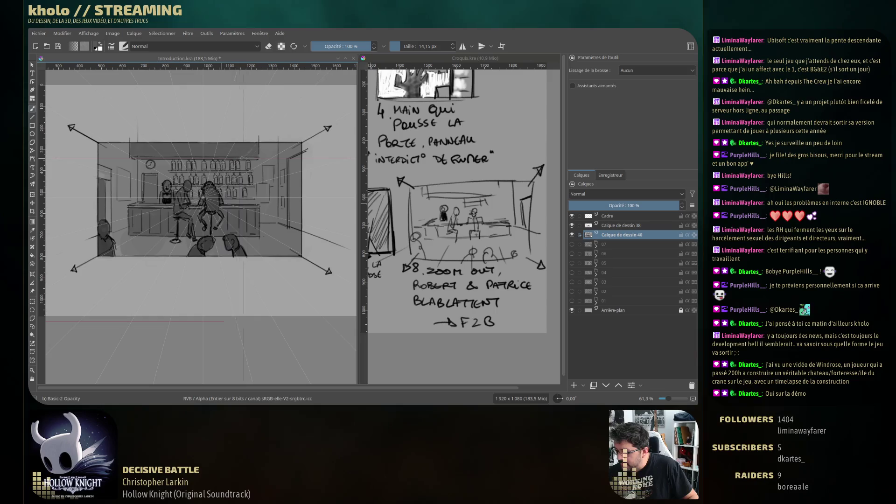
right_click(178, 150)
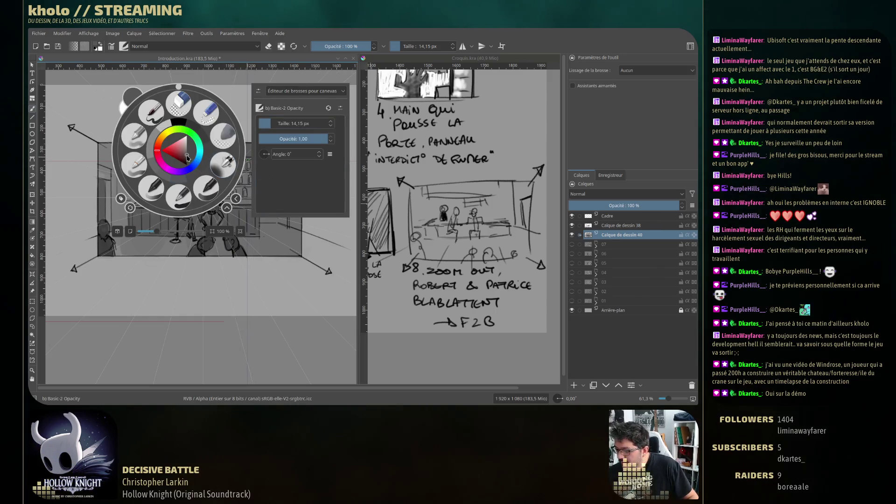
left_click(140, 157)
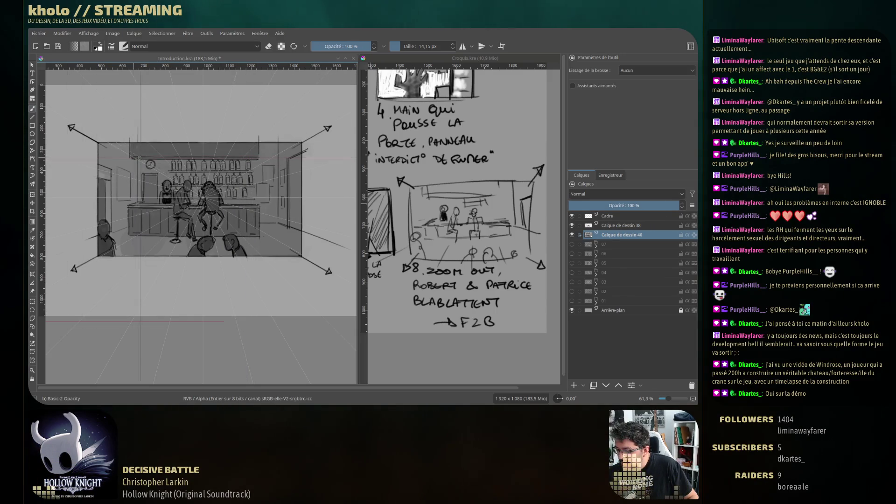